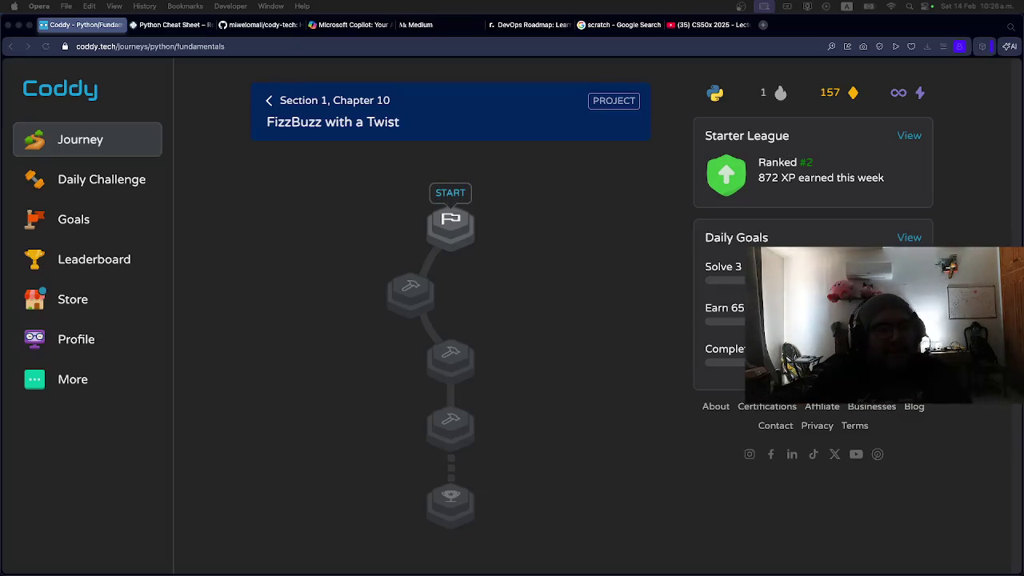
Start the FizzBuzz with a Twist challenge and review its 'Welcome to FizzBuzz!' instructions
{"action": "left_click", "coordinate": [445, 228]}
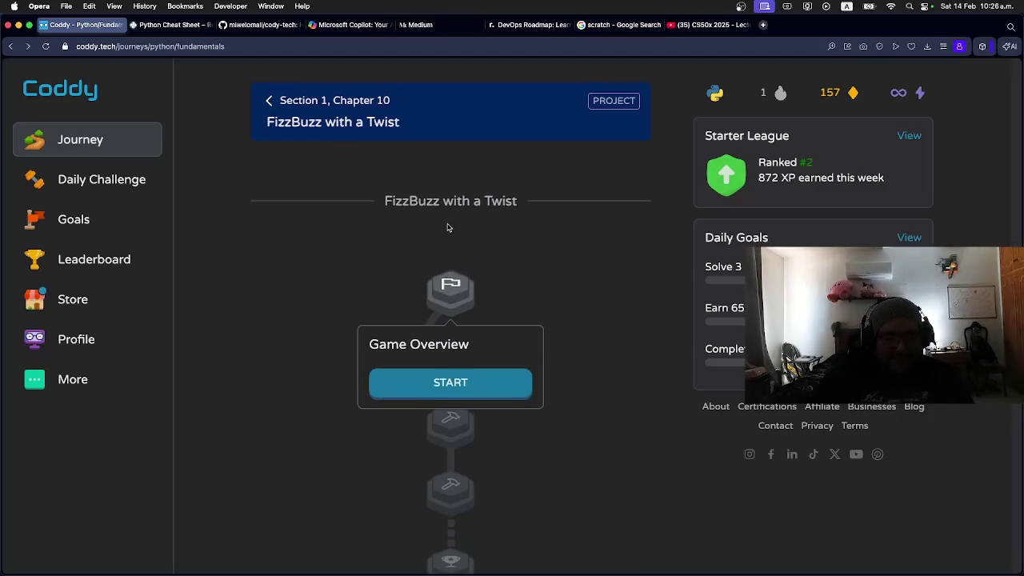
{"action": "left_click", "coordinate": [451, 384]}
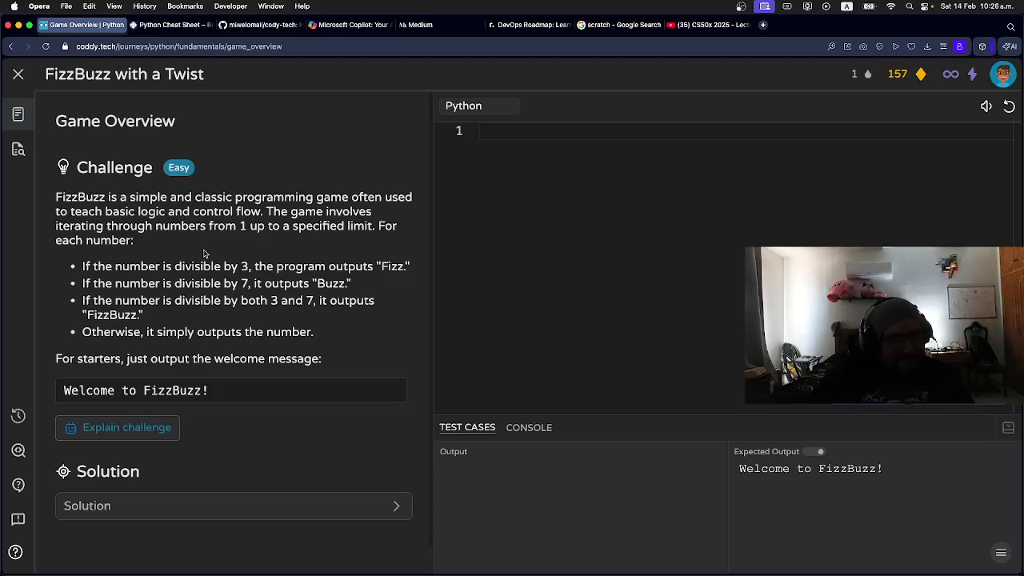
{"action": "scroll", "coordinate": [204, 254], "scroll_direction": "down", "scroll_amount": 1}
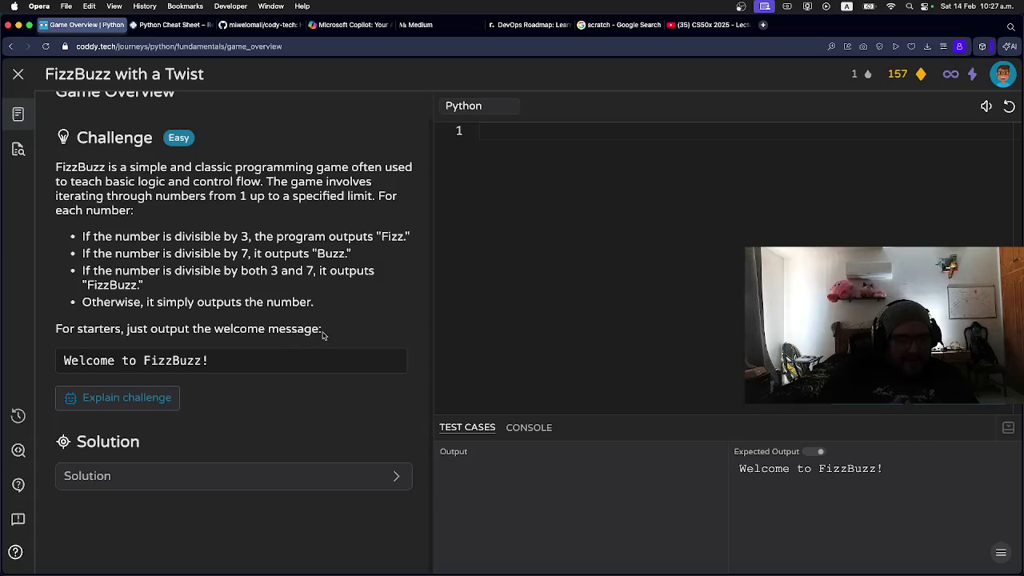
{"action": "left_click", "coordinate": [488, 146]}
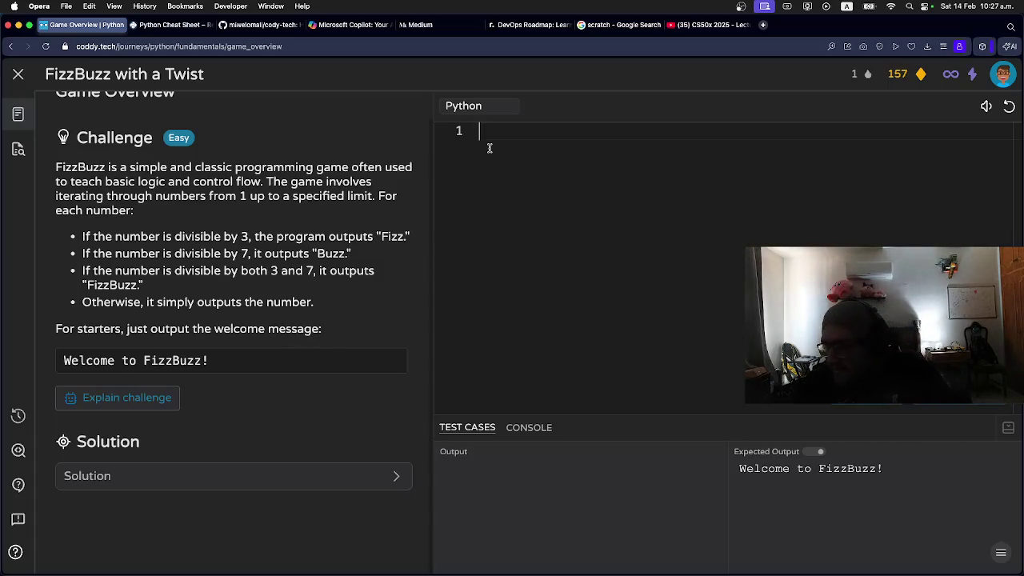
Type print on line 1 of the Python editor
{"action": "type", "text": "print"}
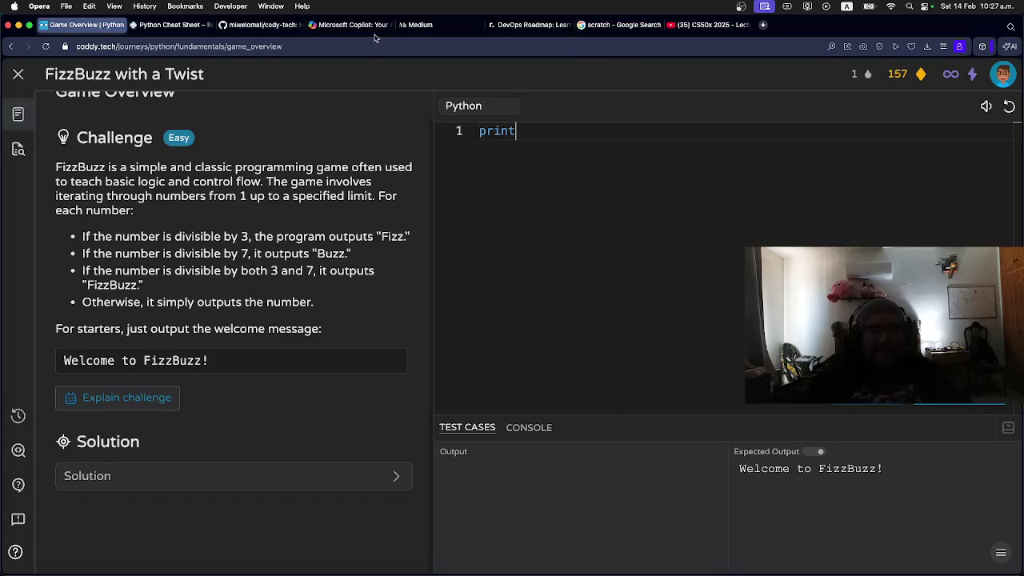
Ask Copilot 'para que se utiliza el % en python' to learn about the modulo operator
{"action": "left_click", "coordinate": [333, 30]}
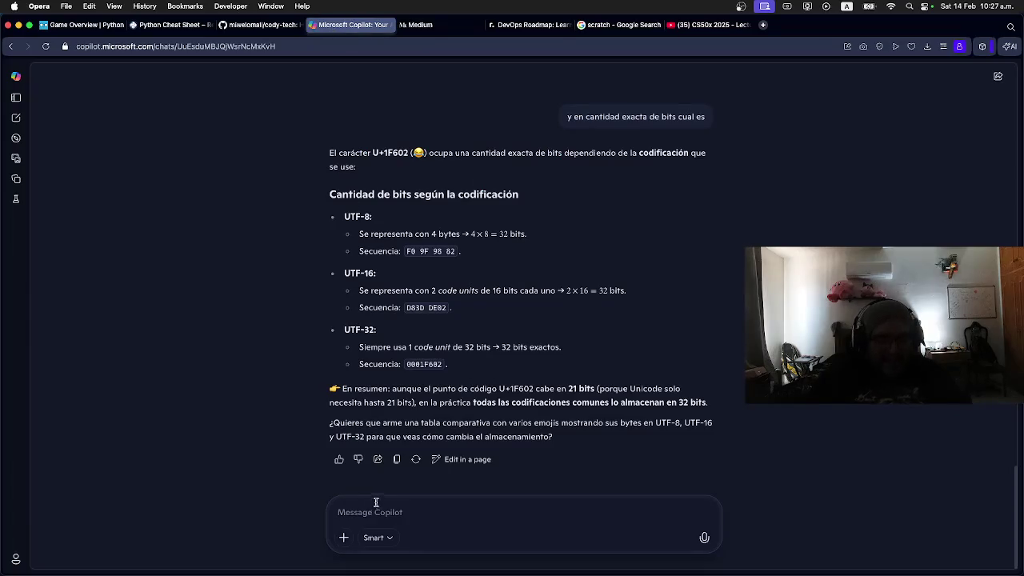
{"action": "type", "text": "para que "}
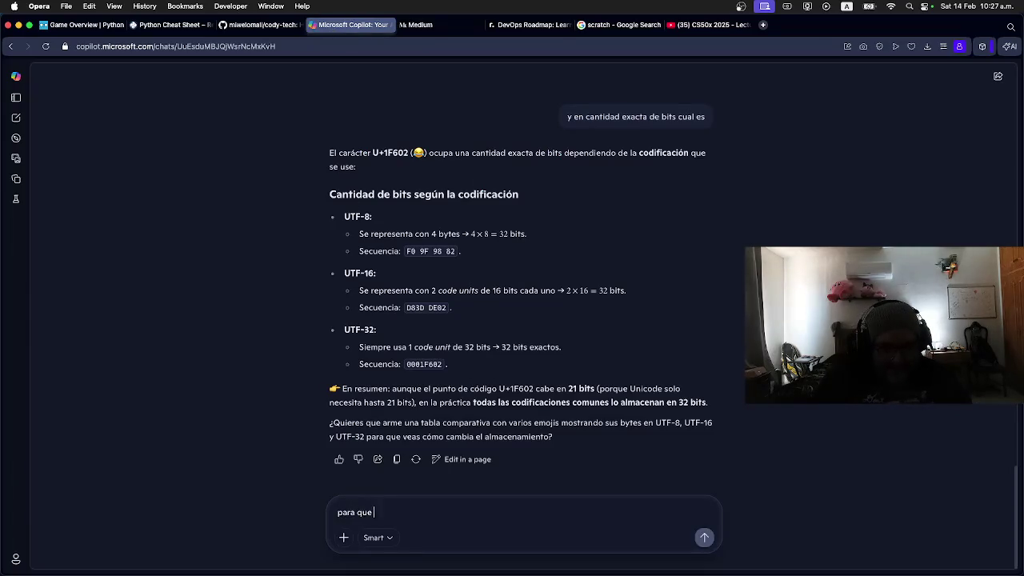
{"action": "type", "text": "se utiliza el"}
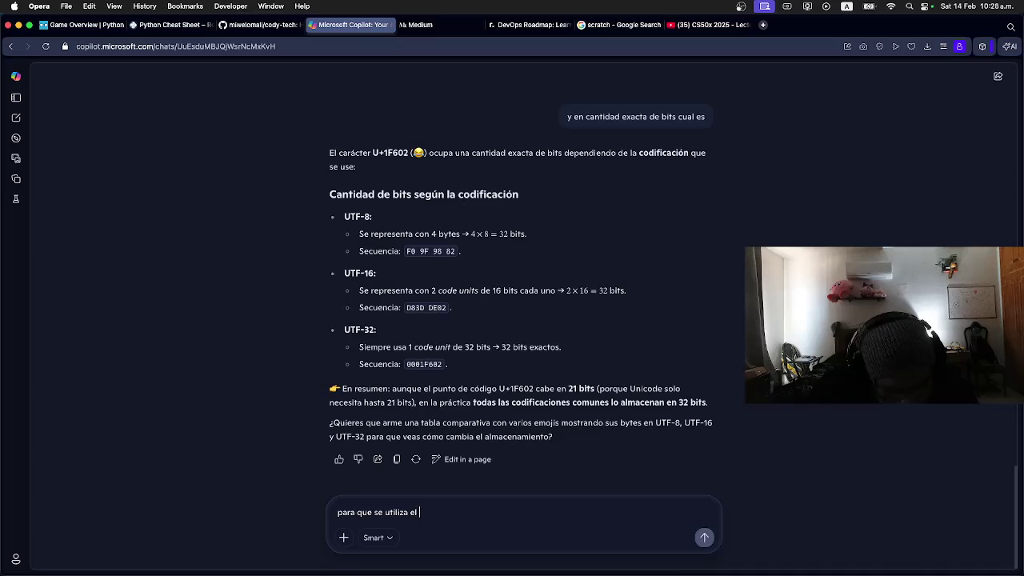
{"action": "type", "text": " % en"}
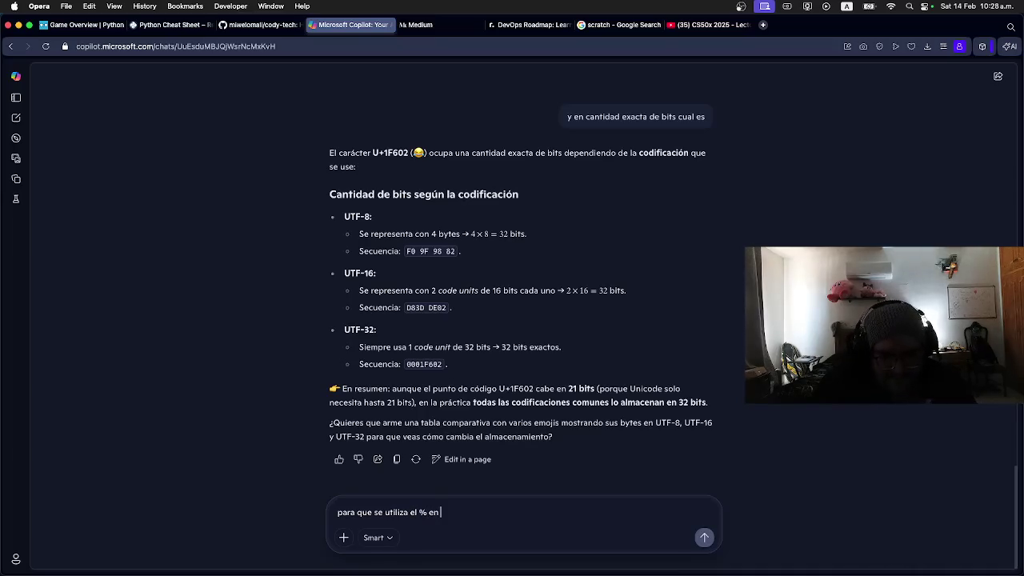
{"action": "type", "text": " python"}
{"action": "key", "text": "Return"}
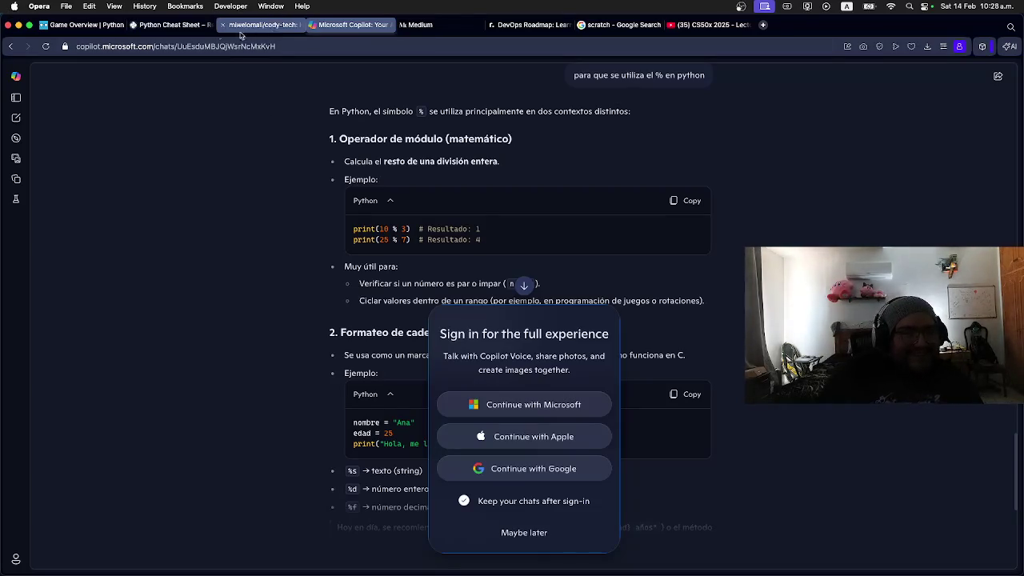
{"action": "left_click", "coordinate": [244, 29]}
{"action": "left_click", "coordinate": [122, 28]}
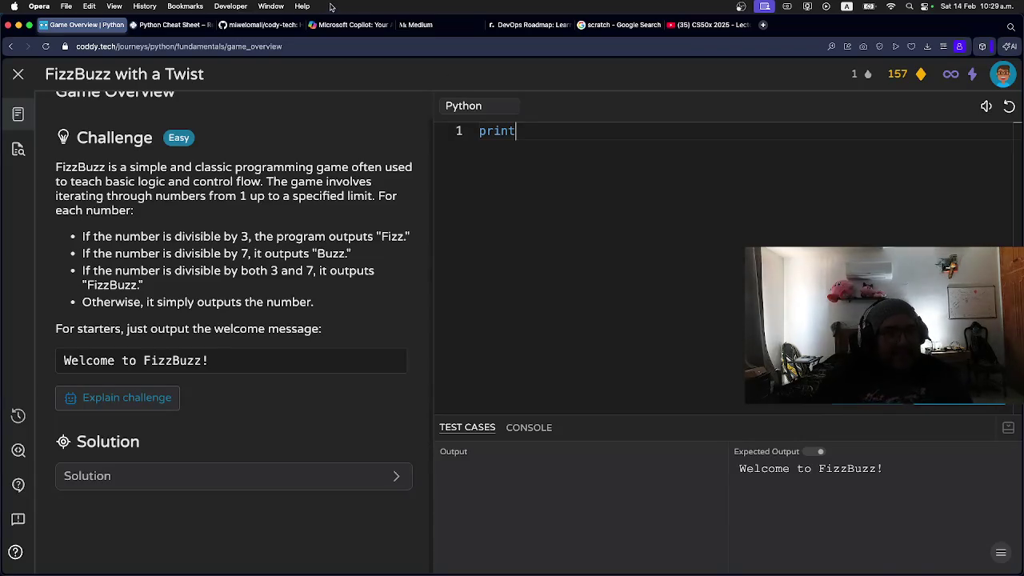
{"action": "left_click", "coordinate": [260, 24]}
Reload the cody-tech repository and view the code in the 1-5 folder's main.py
{"action": "left_click", "coordinate": [46, 46]}
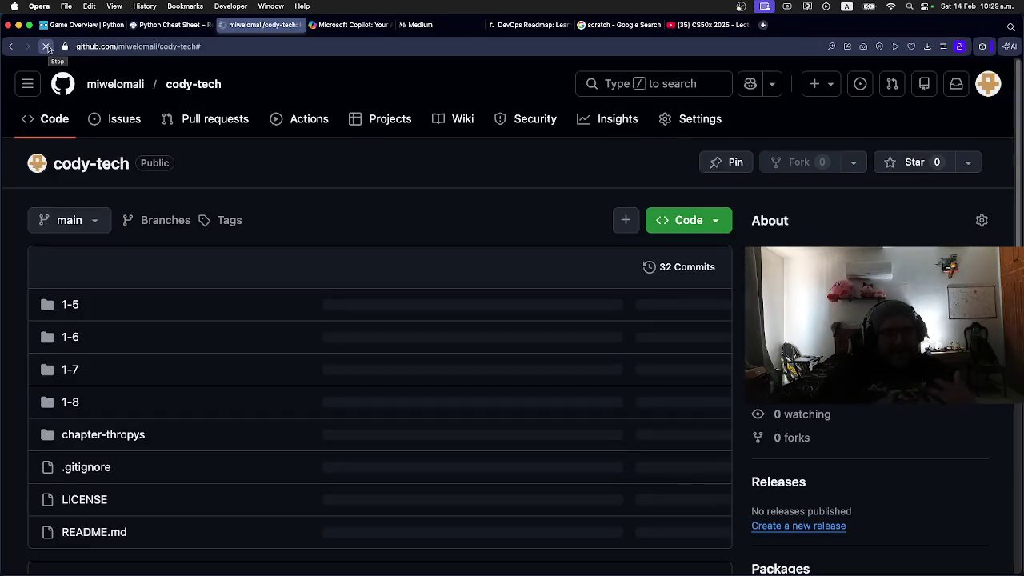
{"action": "scroll", "coordinate": [134, 393], "scroll_direction": "down", "scroll_amount": 2}
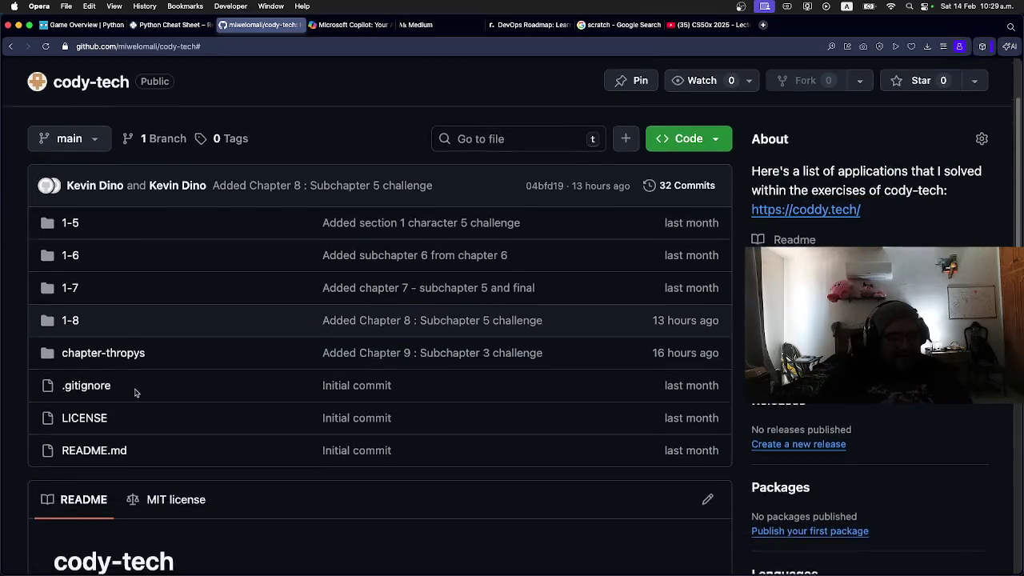
{"action": "scroll", "coordinate": [135, 392], "scroll_direction": "down", "scroll_amount": 5}
{"action": "scroll", "coordinate": [133, 348], "scroll_direction": "up", "scroll_amount": 6}
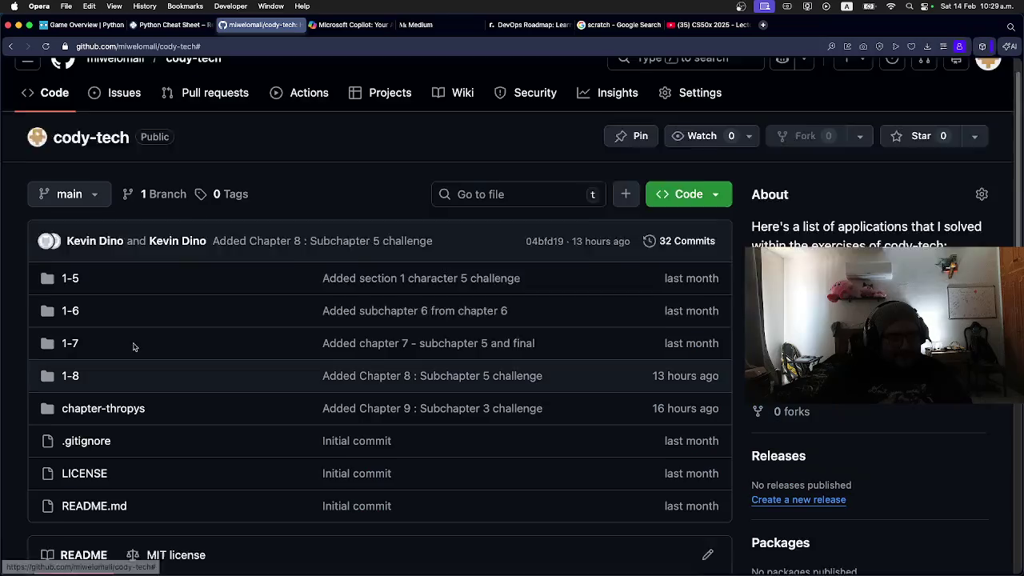
{"action": "left_click", "coordinate": [72, 304]}
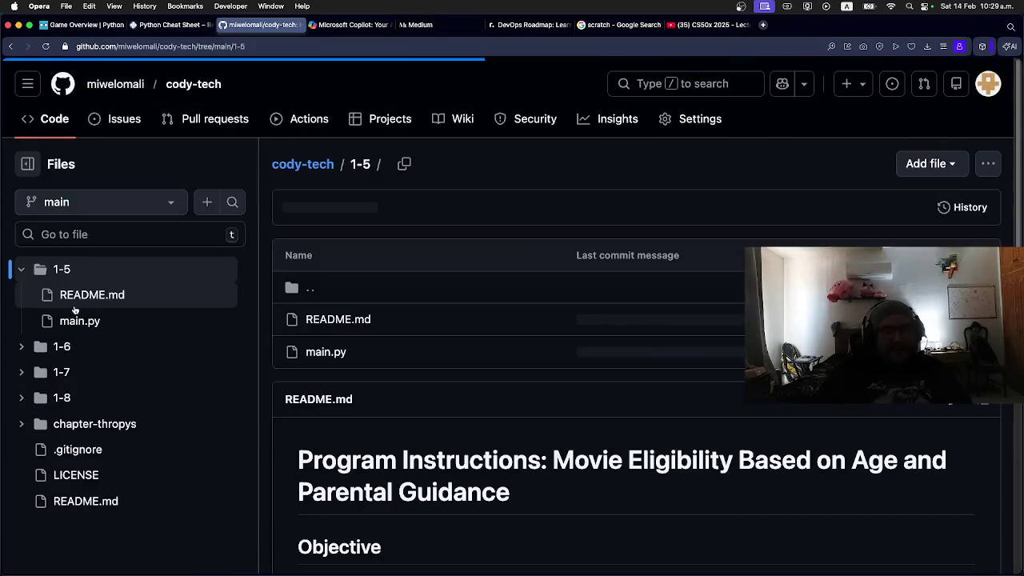
{"action": "scroll", "coordinate": [496, 367], "scroll_direction": "down", "scroll_amount": 7}
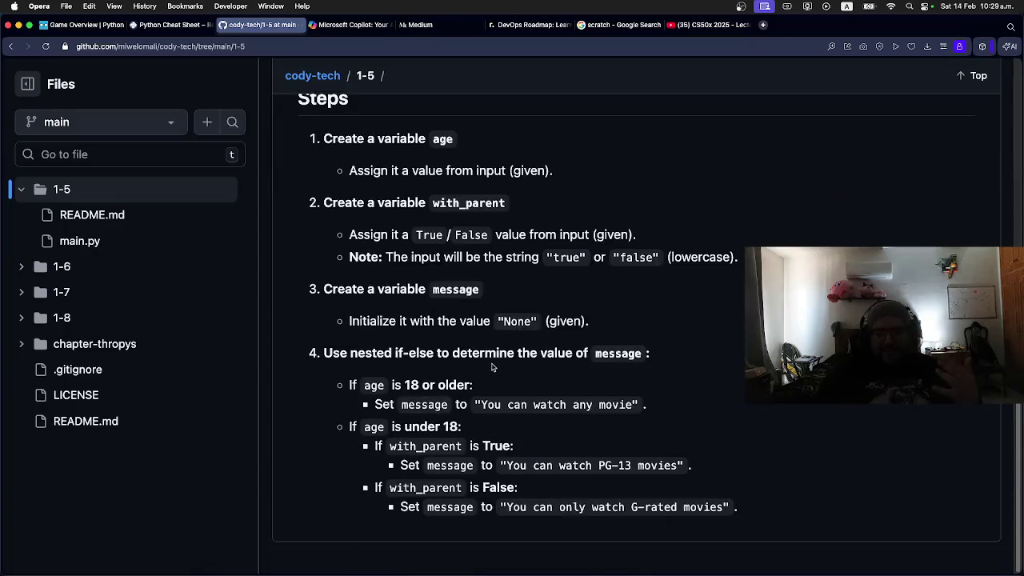
{"action": "scroll", "coordinate": [494, 367], "scroll_direction": "up", "scroll_amount": 10}
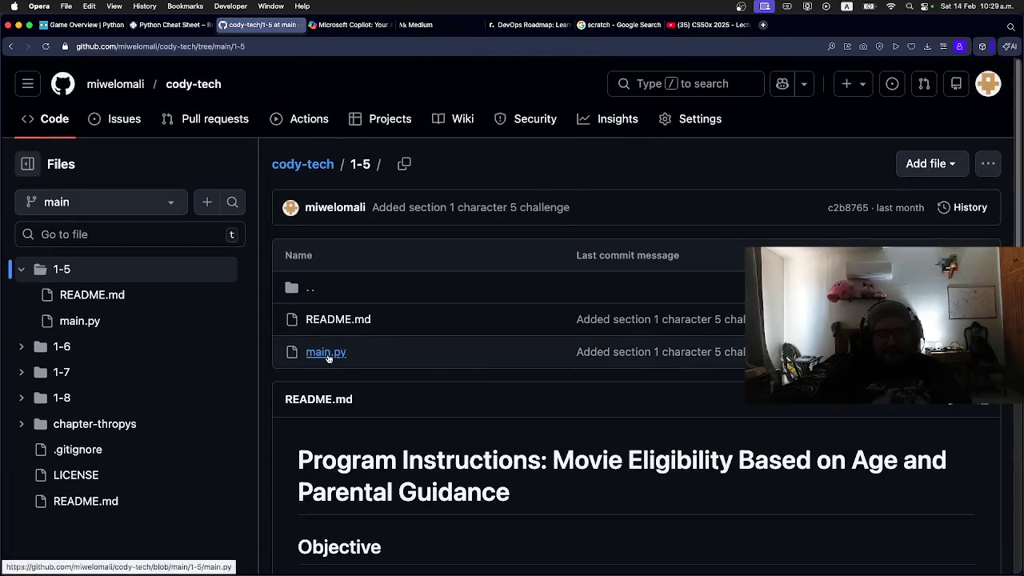
{"action": "left_click", "coordinate": [328, 357]}
{"action": "scroll", "coordinate": [349, 352], "scroll_direction": "down", "scroll_amount": 3}
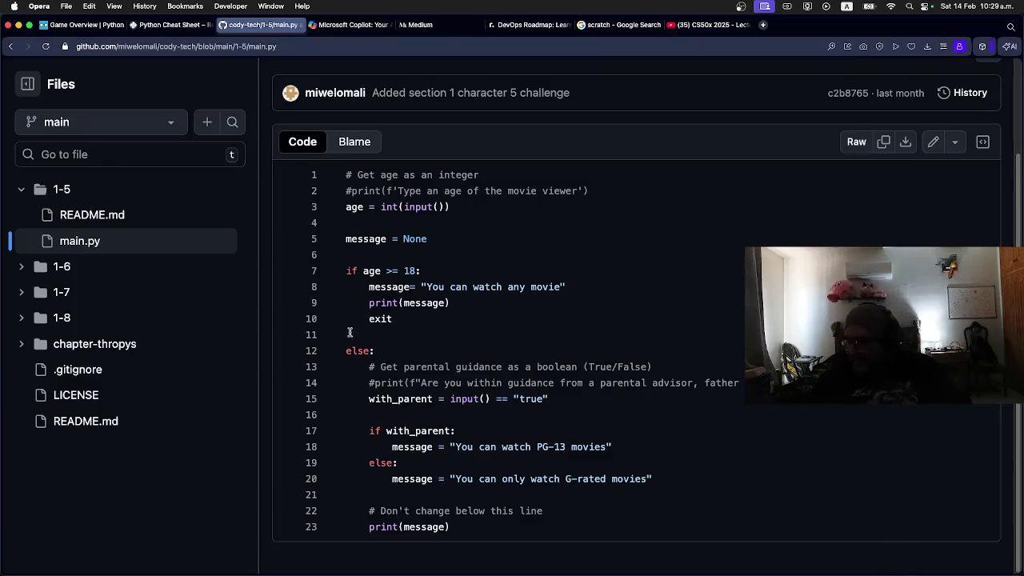
Go back from 1-5/main.py to the cody-tech repository root
{"action": "left_click", "coordinate": [9, 50]}
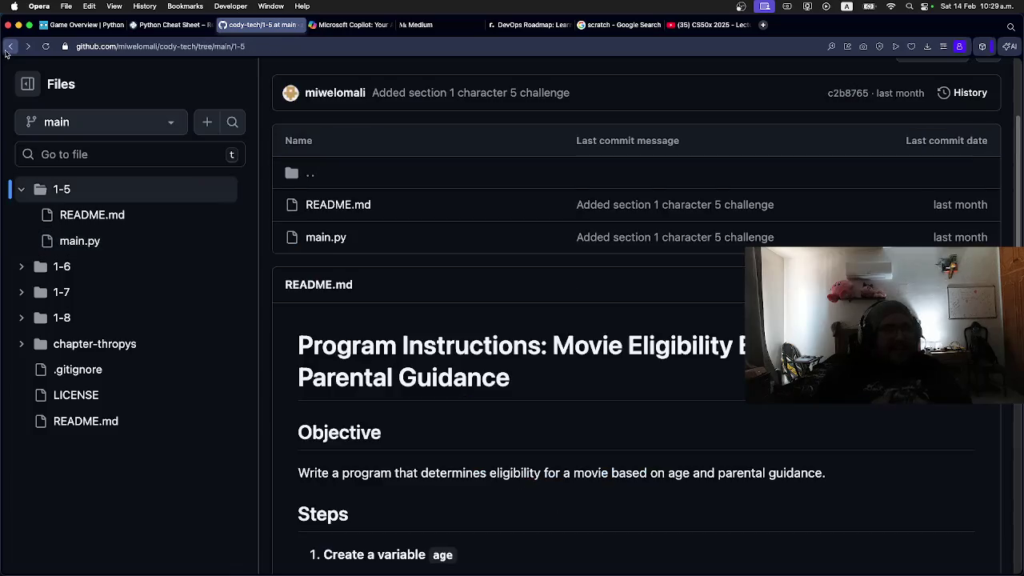
{"action": "left_click", "coordinate": [10, 51]}
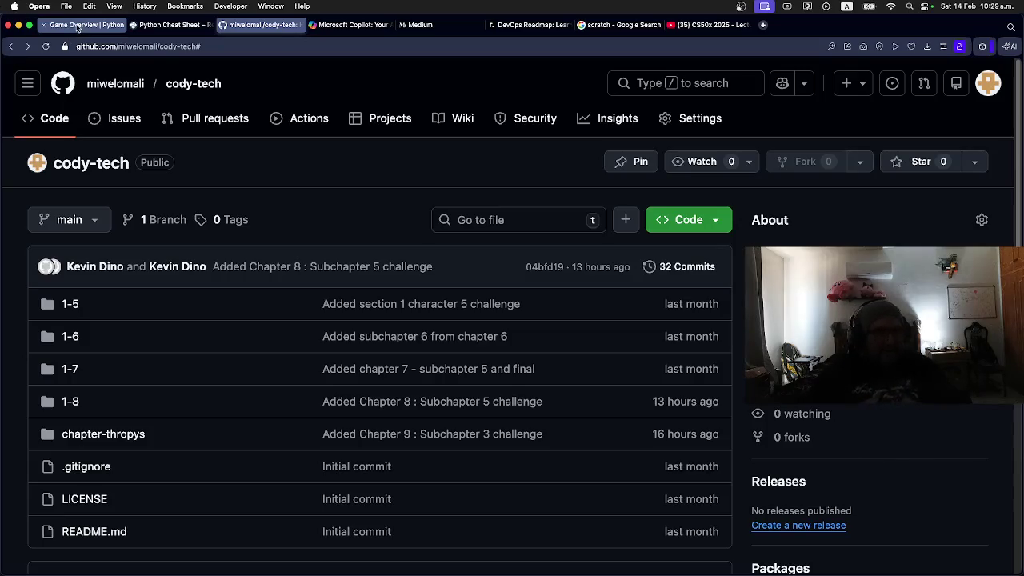
{"action": "left_click", "coordinate": [100, 24]}
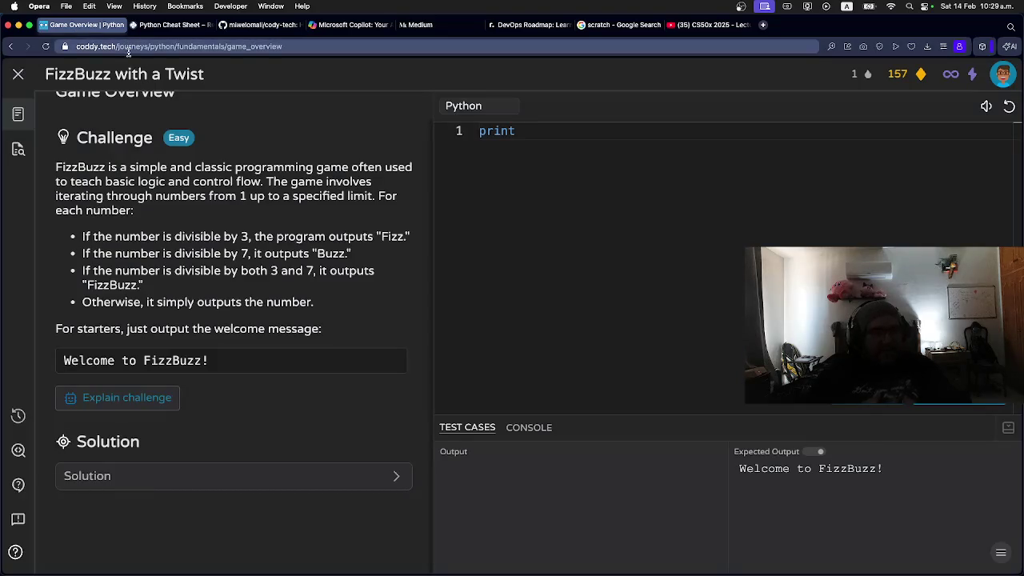
Exit the FizzBuzz with a Twist challenge back to the Python journey map
{"action": "left_click", "coordinate": [18, 74]}
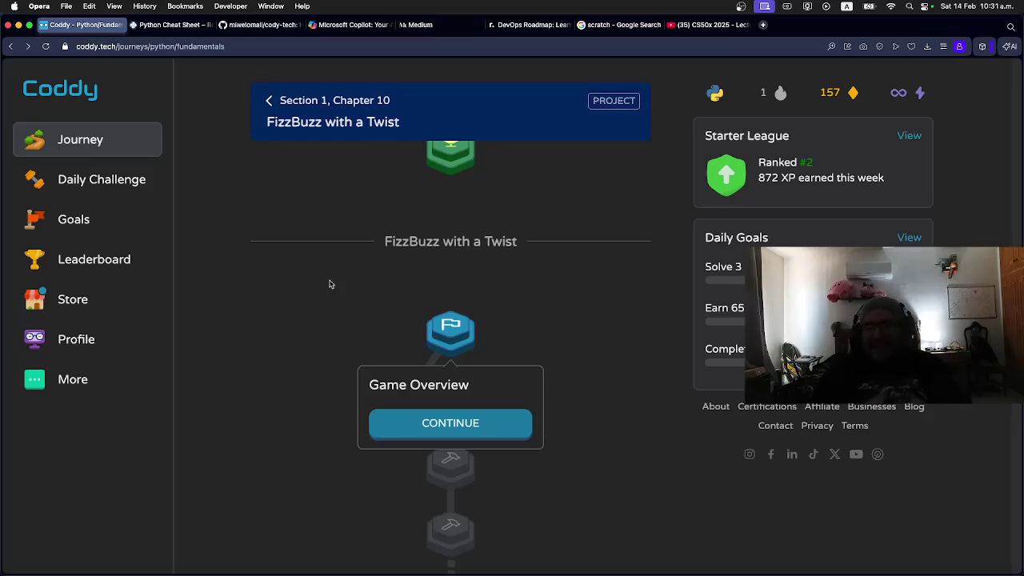
{"action": "left_click", "coordinate": [762, 25]}
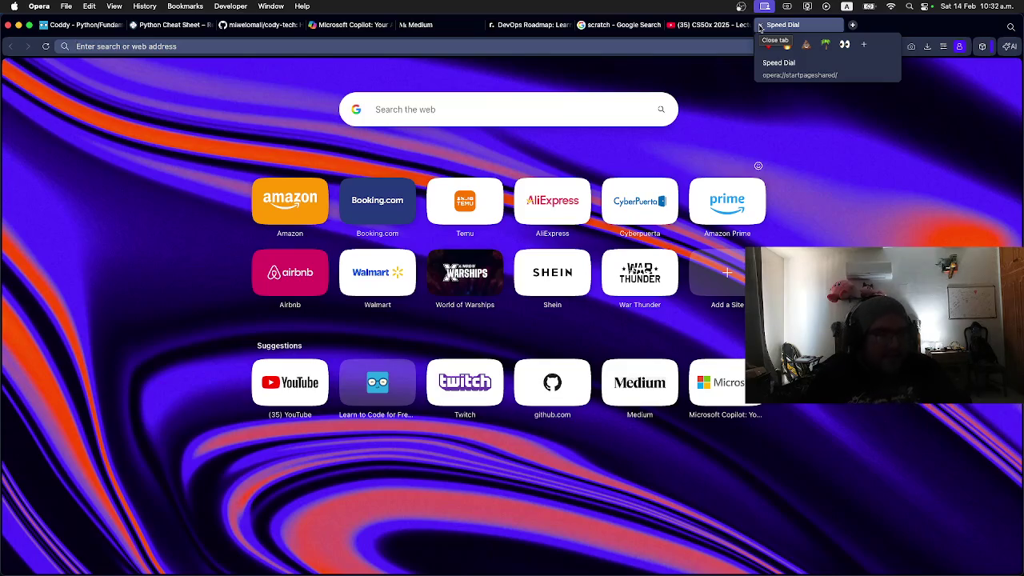
Google 'cual es el promedio de tiempo de aprendizaje de un lenguaje por ejemplo el ingles en'
{"action": "type", "text": "cual es el promedio de tie"}
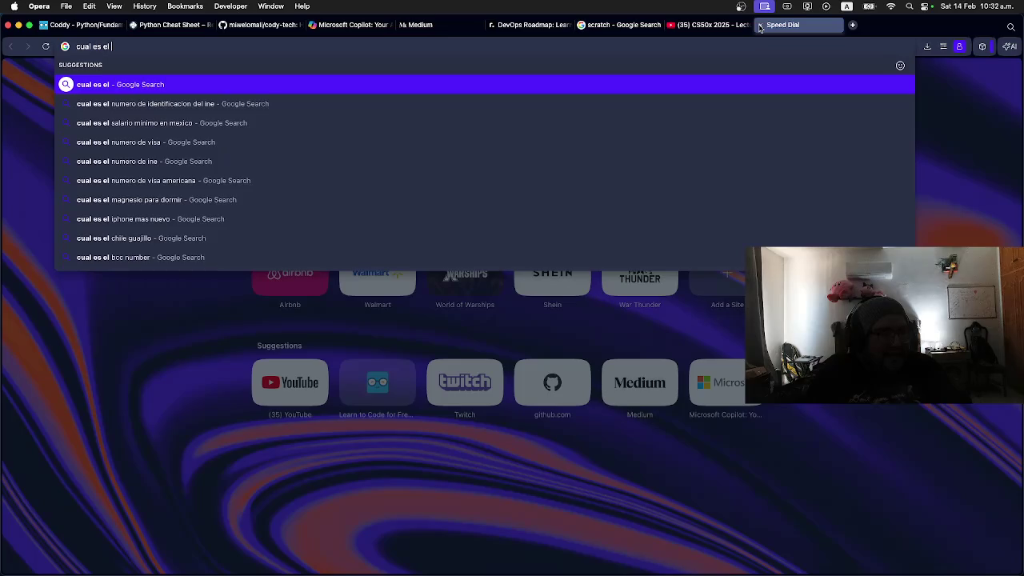
{"action": "type", "text": "mpo de aprendizake"}
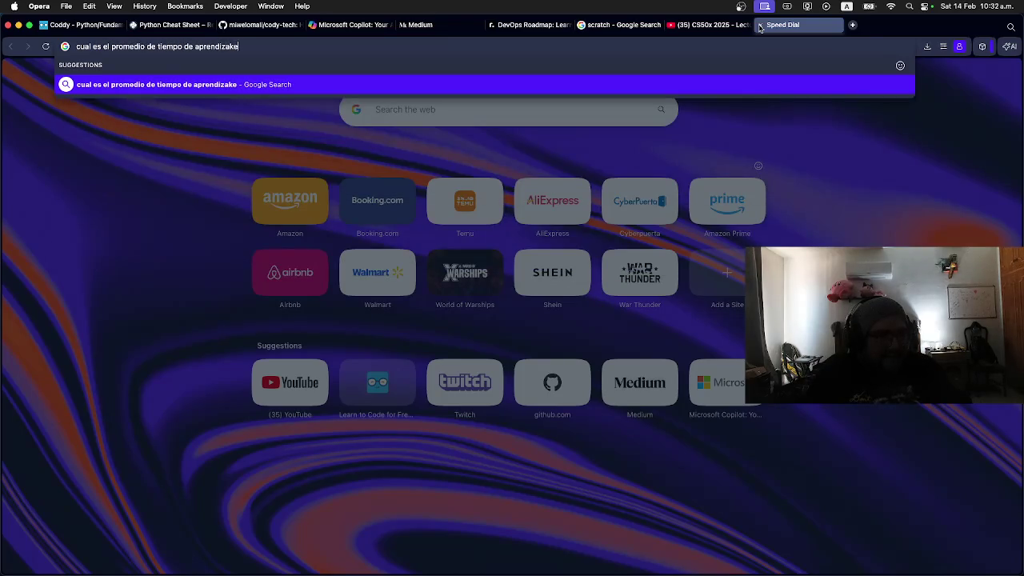
{"action": "key", "text": "BackSpace"}
{"action": "key", "text": "BackSpace"}
{"action": "type", "text": "je de un len"}
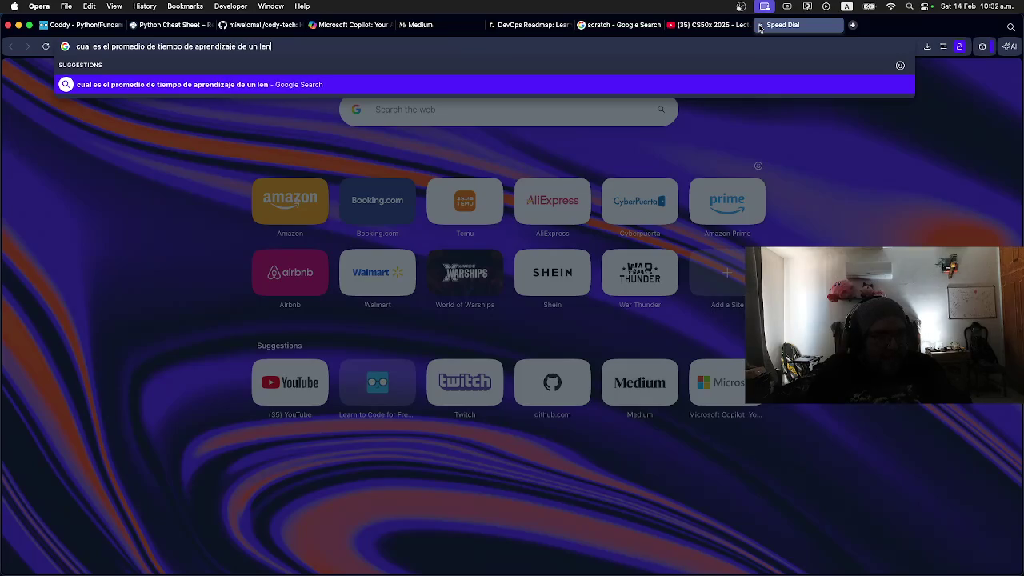
{"action": "type", "text": "guaje por ejemp"}
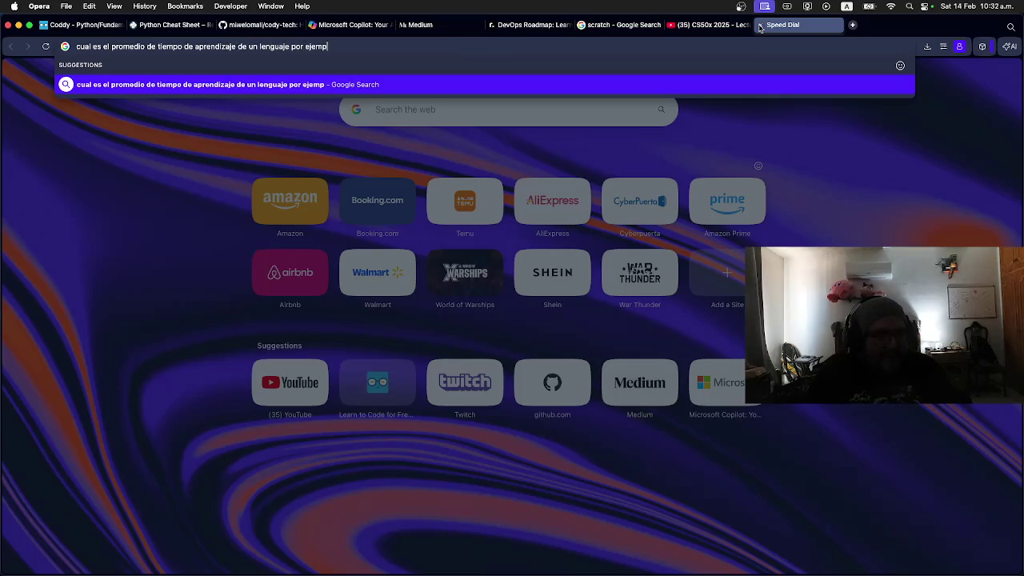
{"action": "type", "text": "lo el ingles"}
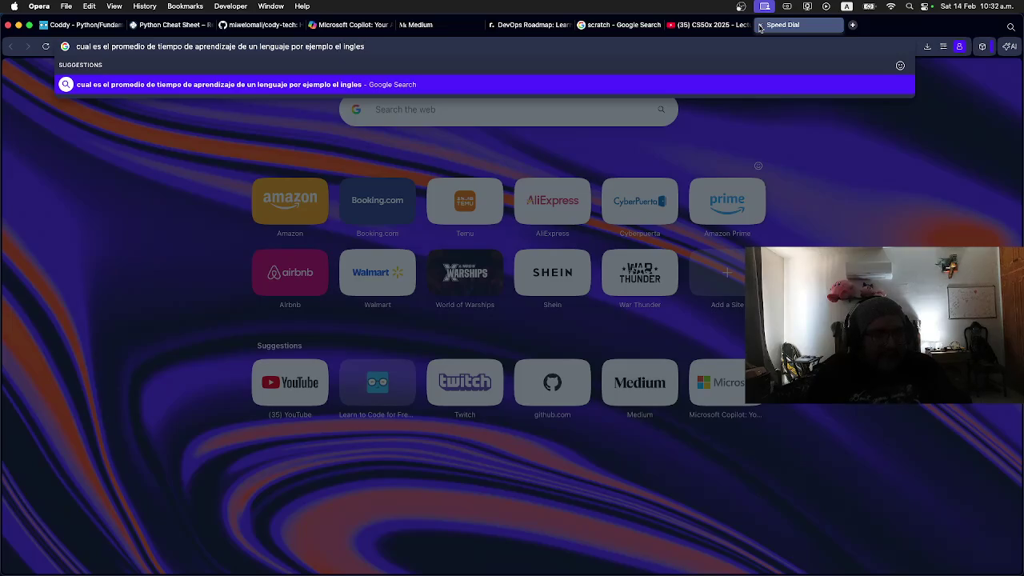
{"action": "type", "text": " en B1"}
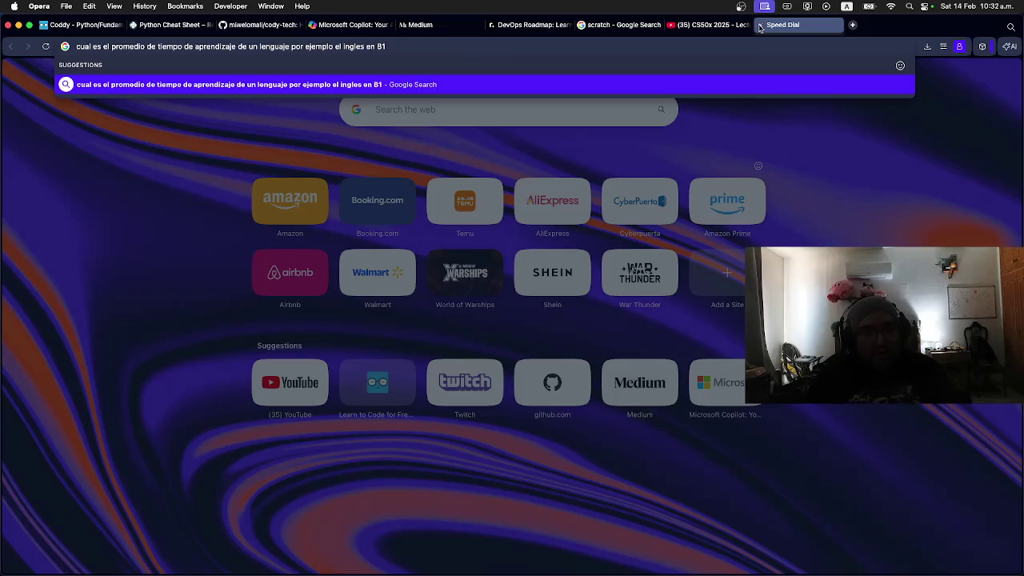
{"action": "key", "text": "Return"}
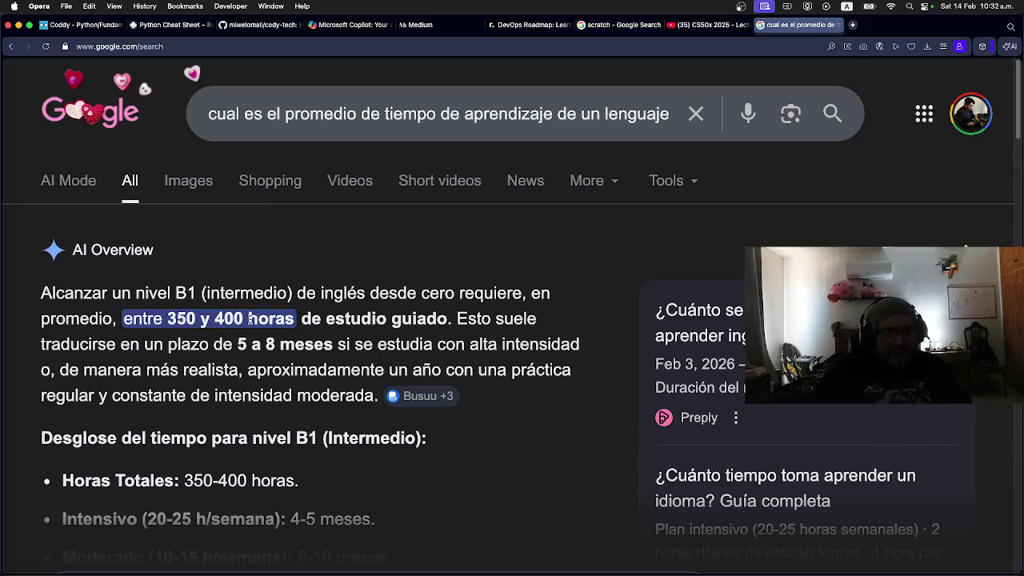
Read the AI Overview estimating 350–400 hours for English B1, then return to Coddy
{"action": "scroll", "coordinate": [250, 321], "scroll_direction": "down", "scroll_amount": 1}
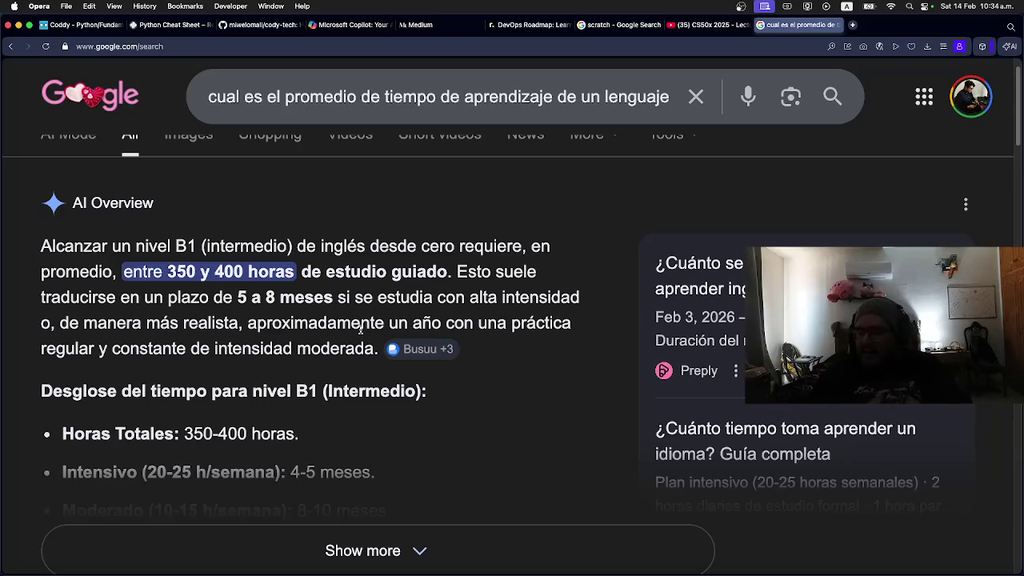
{"action": "key", "text": "ctrl+Tab"}
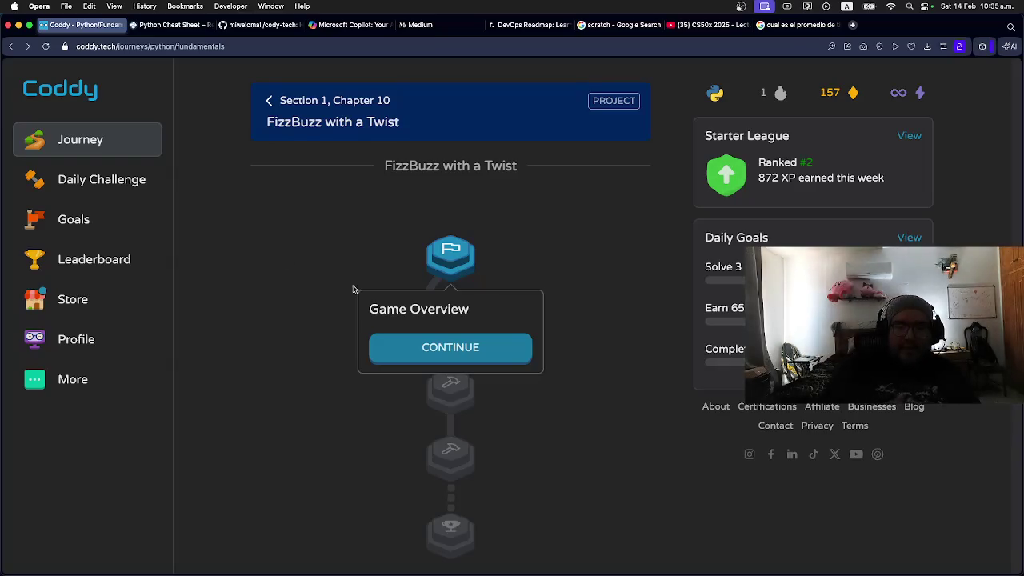
Click an empty spot on the journey map to close the Game Overview card
{"action": "scroll", "coordinate": [349, 284], "scroll_direction": "up", "scroll_amount": 1}
{"action": "scroll", "coordinate": [349, 283], "scroll_direction": "down", "scroll_amount": 1}
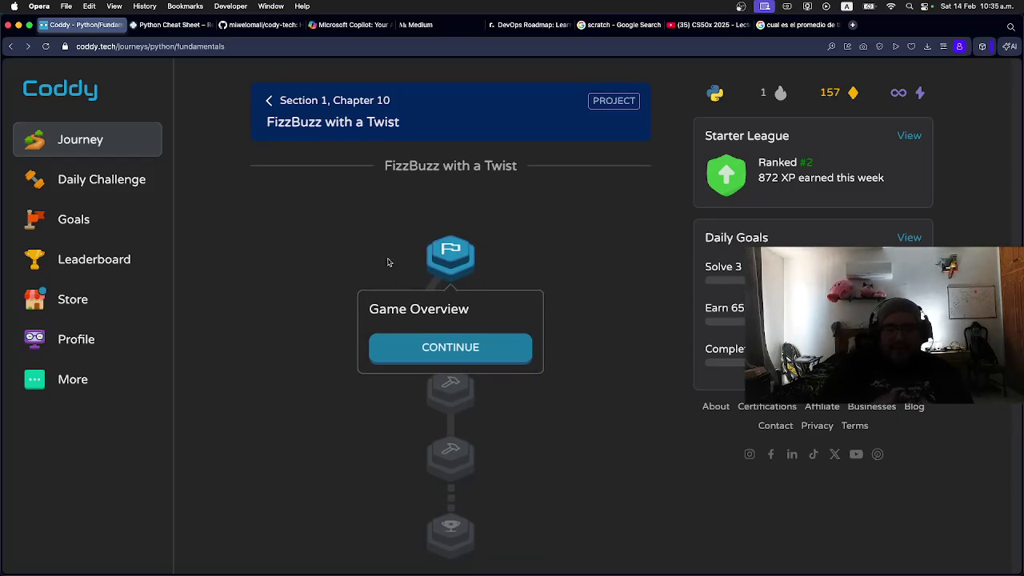
{"action": "left_click", "coordinate": [378, 263]}
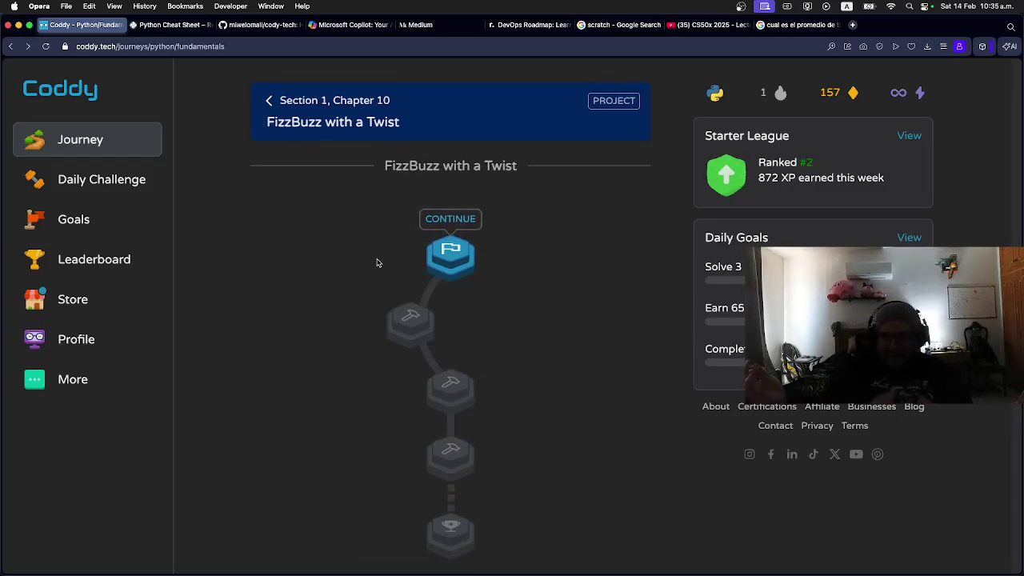